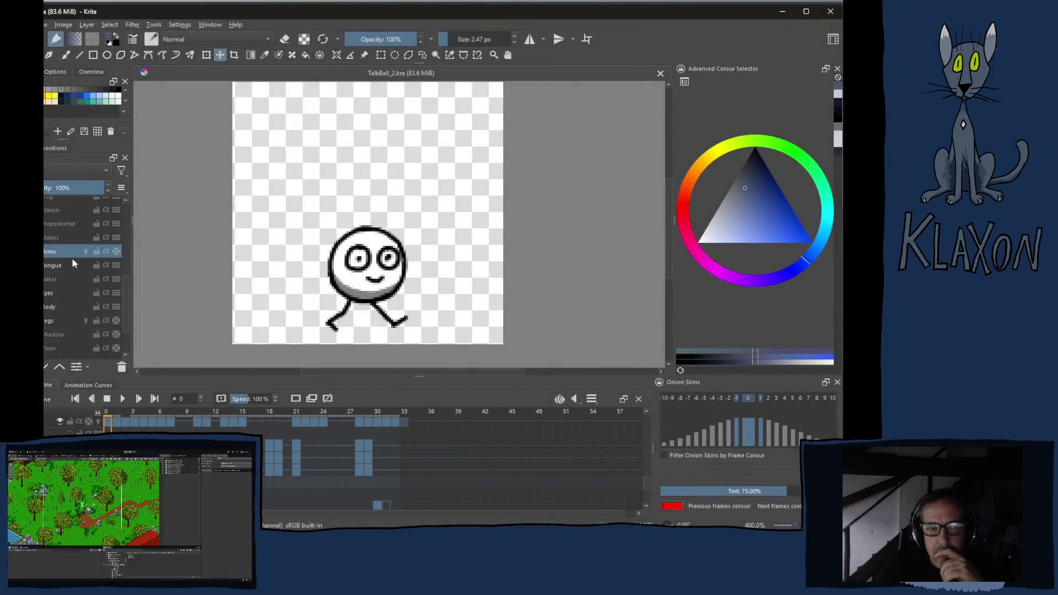
Close the Krita window holding the ball character animation
scroll(72, 262, "up", 10)
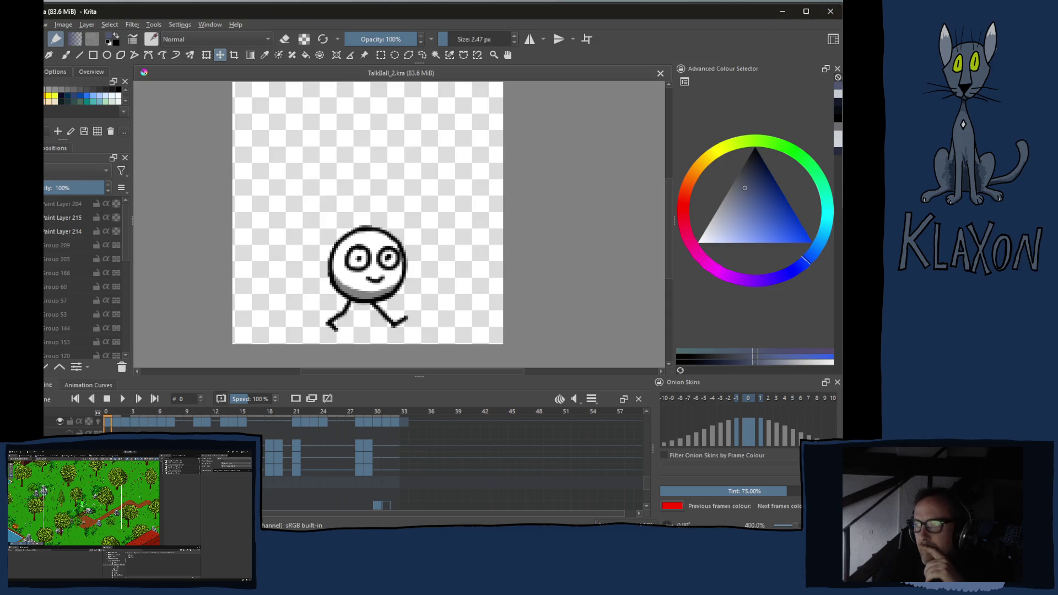
left_click(830, 12)
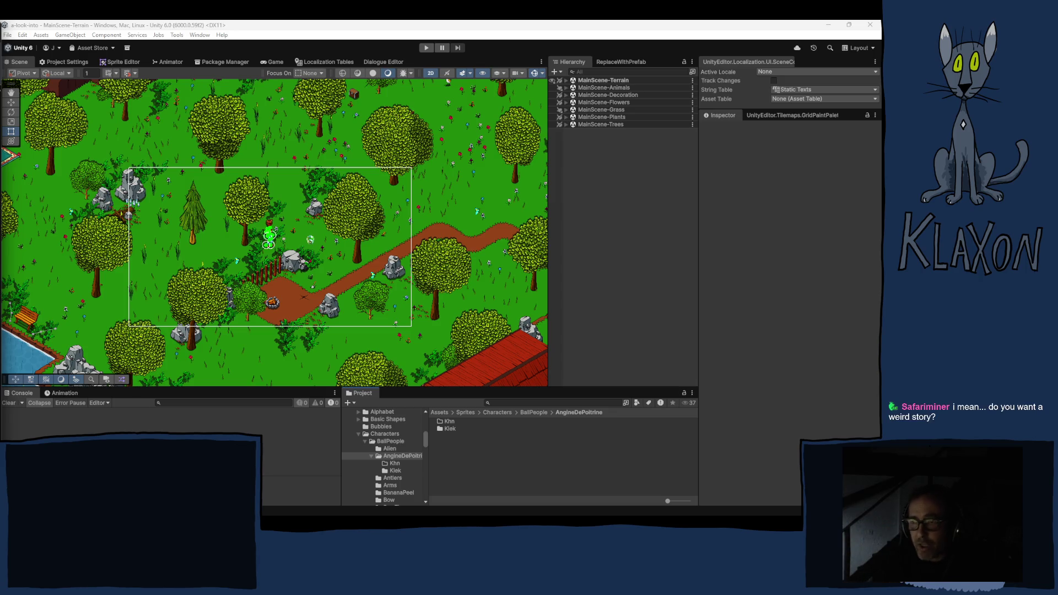
Pan the Unity Scene view past the cliffs to the fenced dirt yard, then switch to the Rect tool
left_click_drag(289, 226, 231, 301)
mouse_move(261, 260)
left_mouse_down()
mouse_move(209, 325)
mouse_move(237, 287)
left_mouse_up()
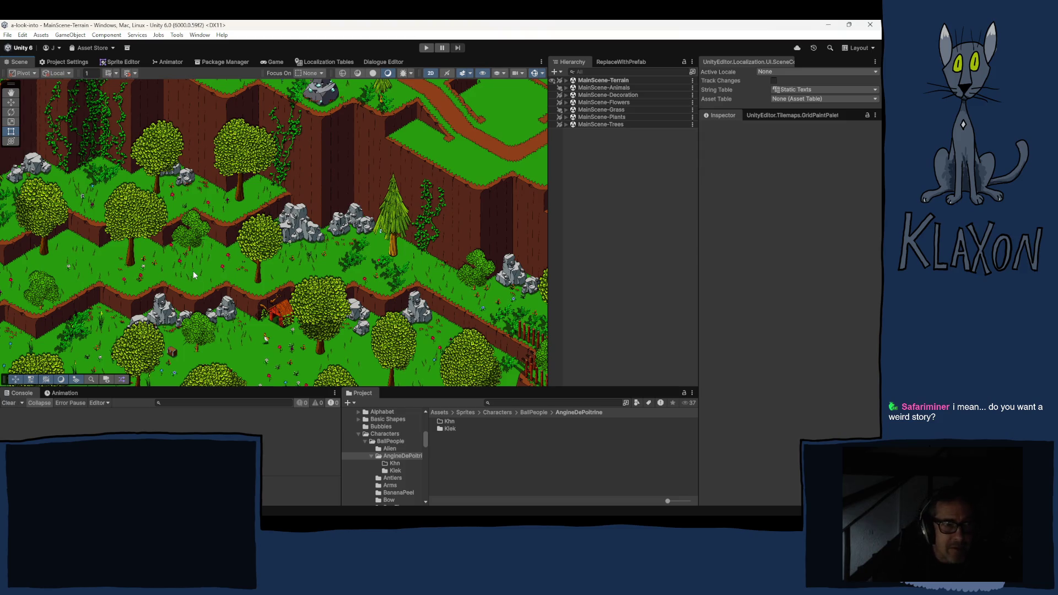
mouse_move(261, 142)
left_mouse_down()
mouse_move(240, 224)
mouse_move(187, 207)
mouse_move(248, 259)
mouse_move(293, 253)
left_mouse_up()
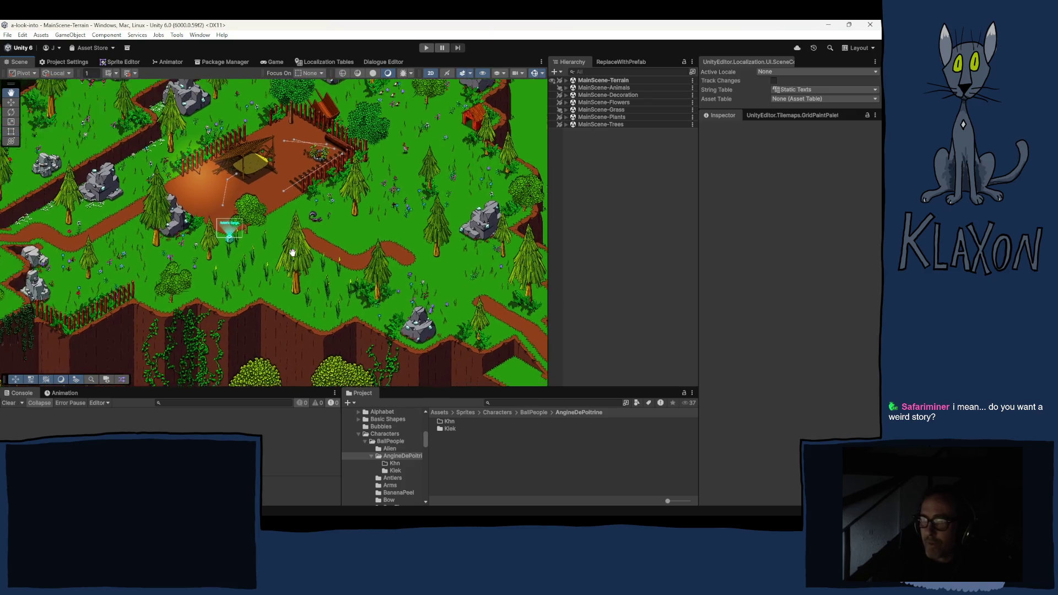
key("t")
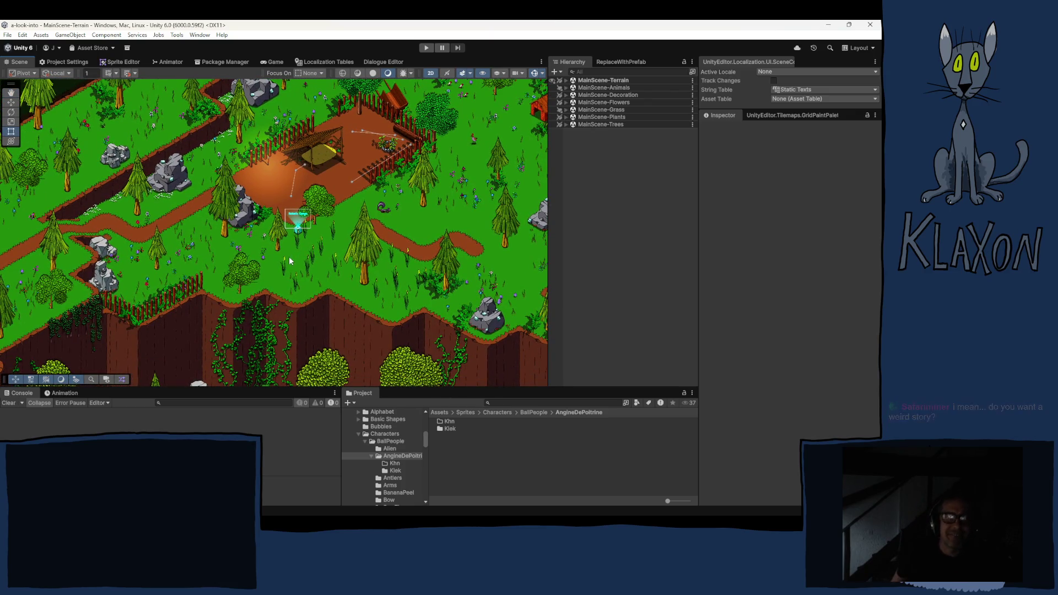
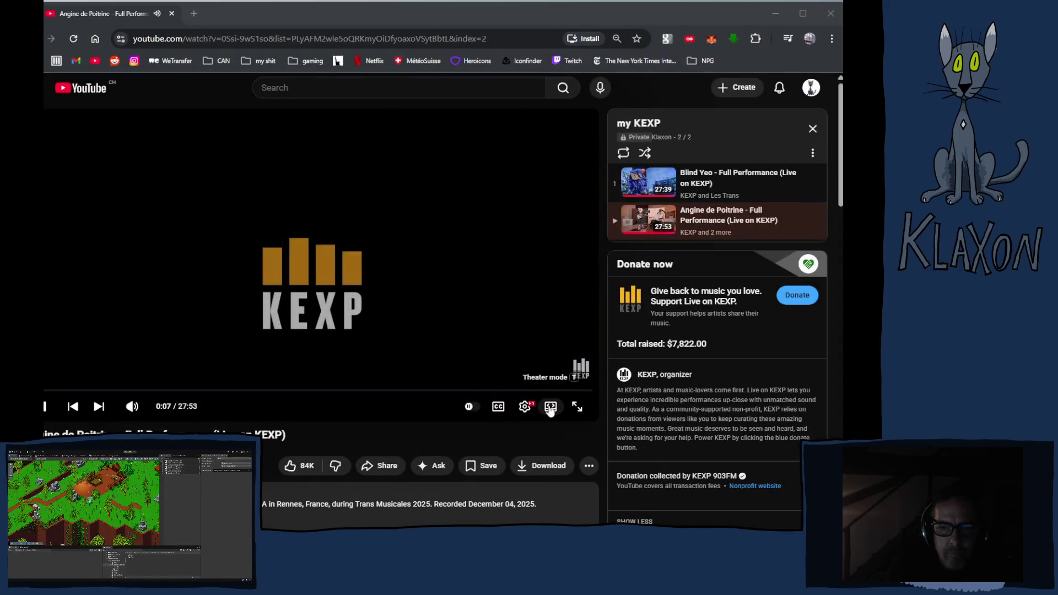
Widen the Angine de Poitrine KEXP video to theater mode, then pause it
left_click(550, 408)
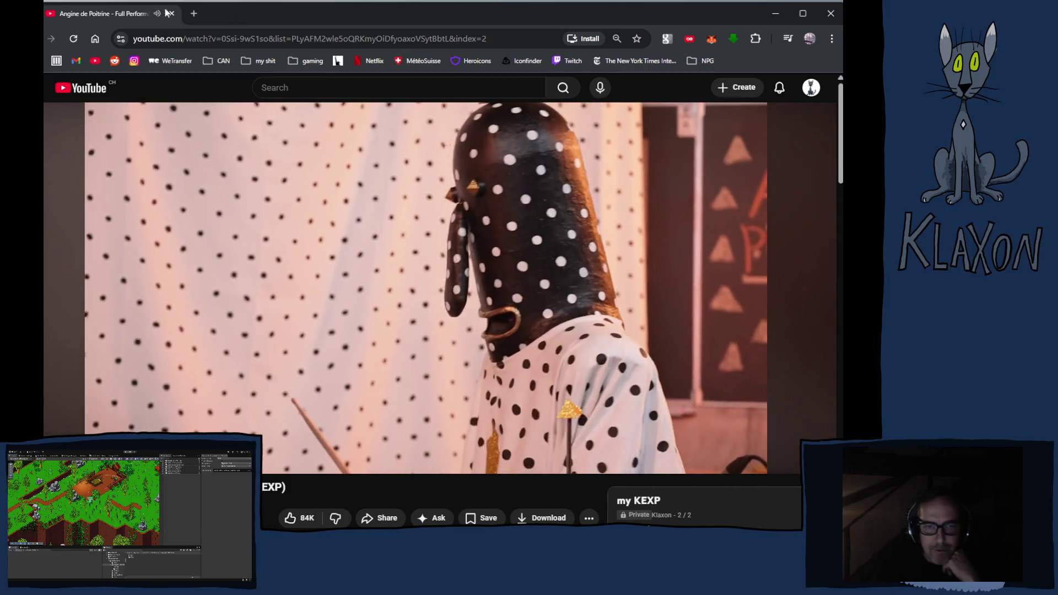
left_click(229, 305)
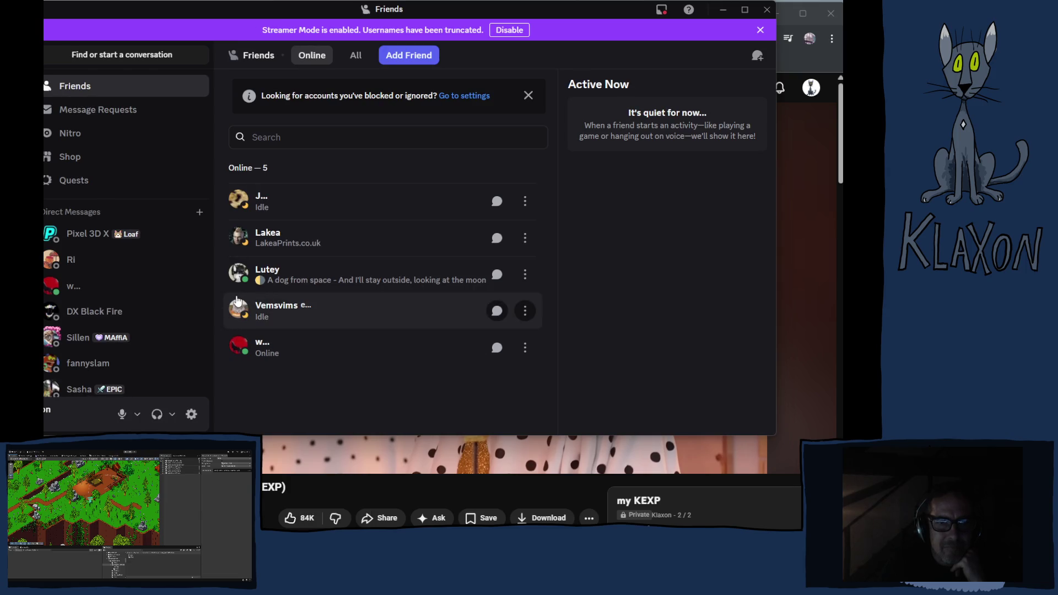
Open the #media channel, play the first 26-second concert clip fullscreen, then exit fullscreen
left_click(83, 152)
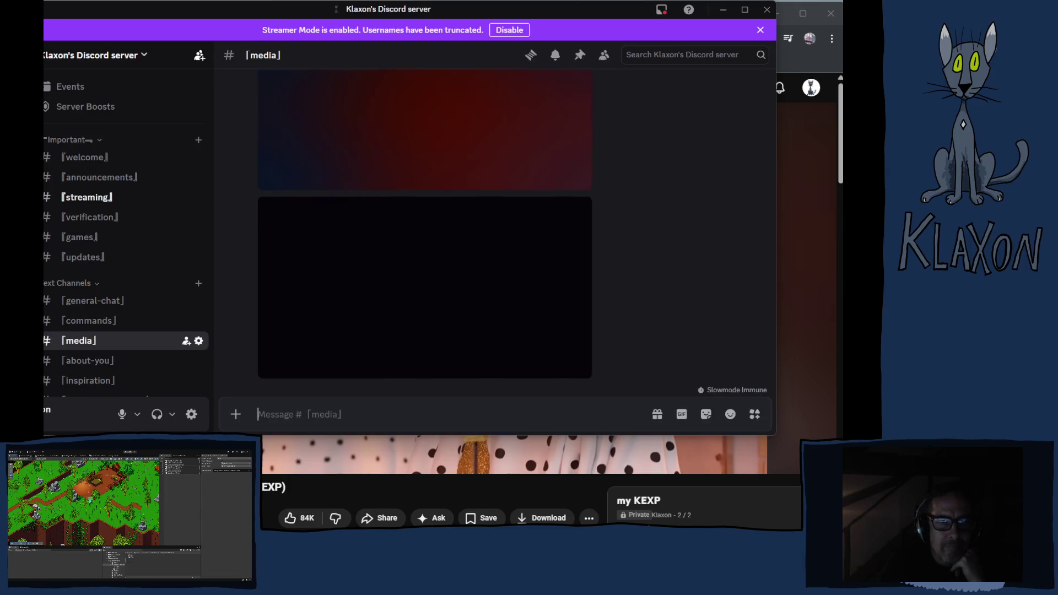
scroll(463, 255, "up", 10)
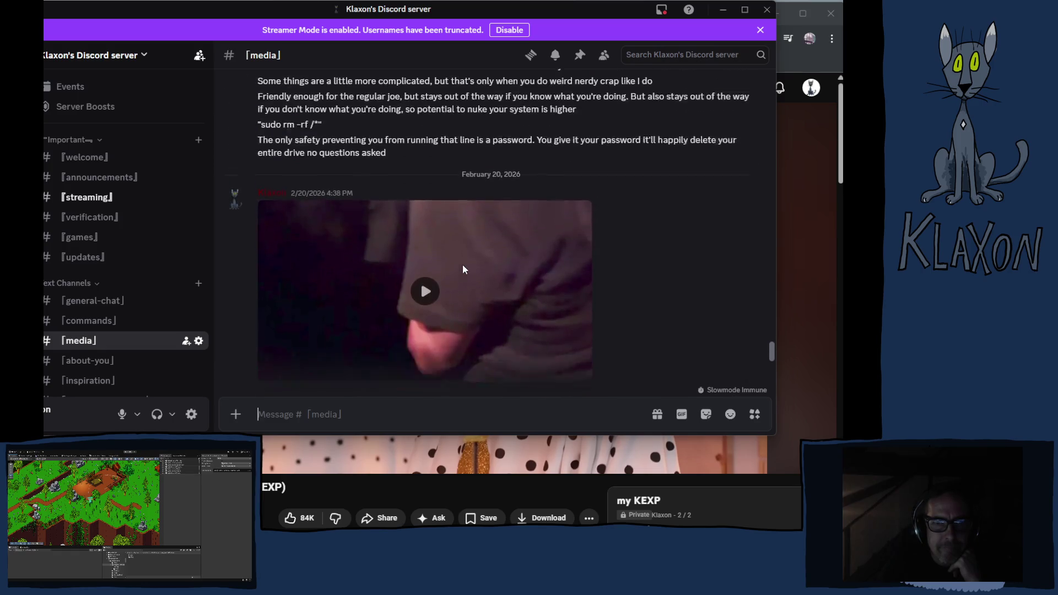
left_click(417, 215)
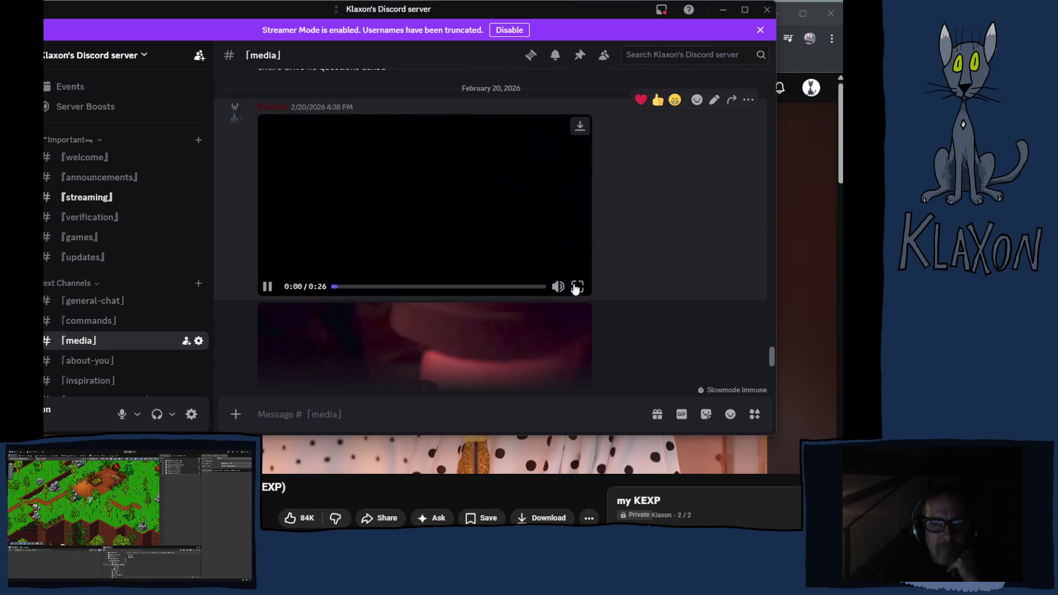
left_click(576, 288)
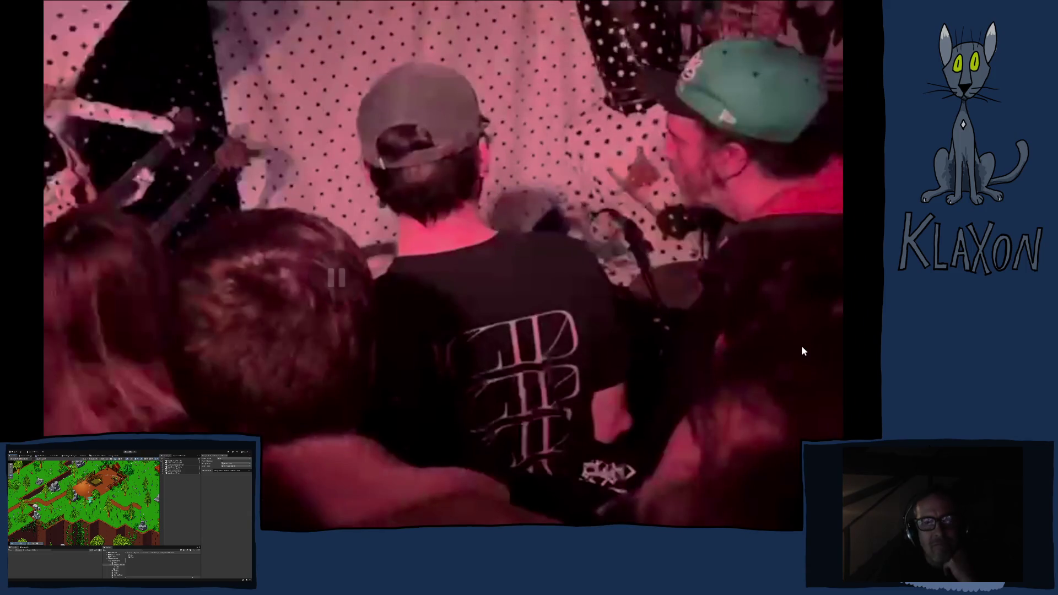
key("Escape")
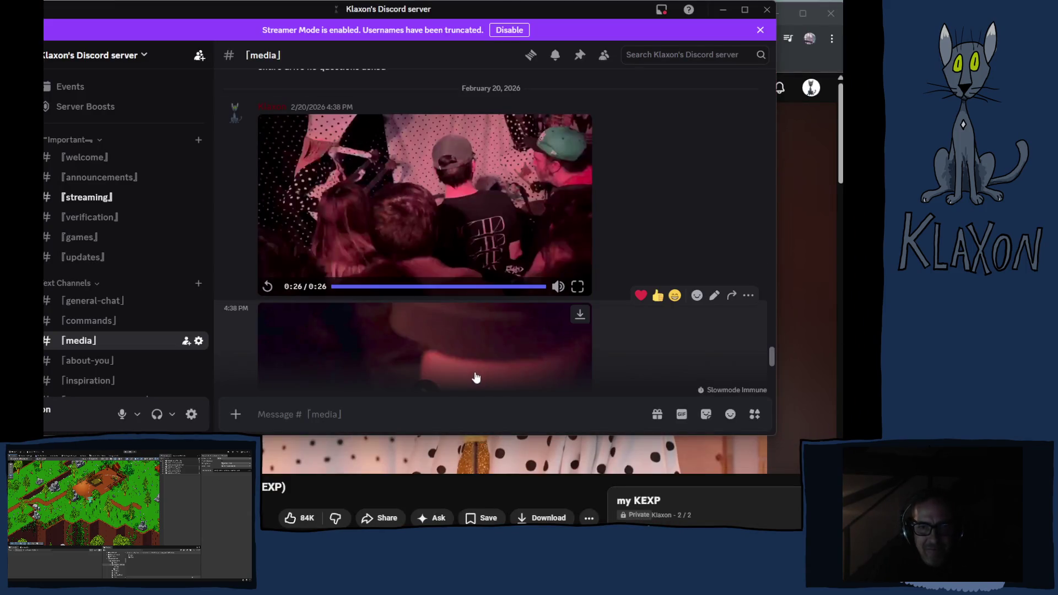
Scroll down #media and play the next 18-second concert clip fullscreen
scroll(431, 325, "down", 2)
left_click(427, 329)
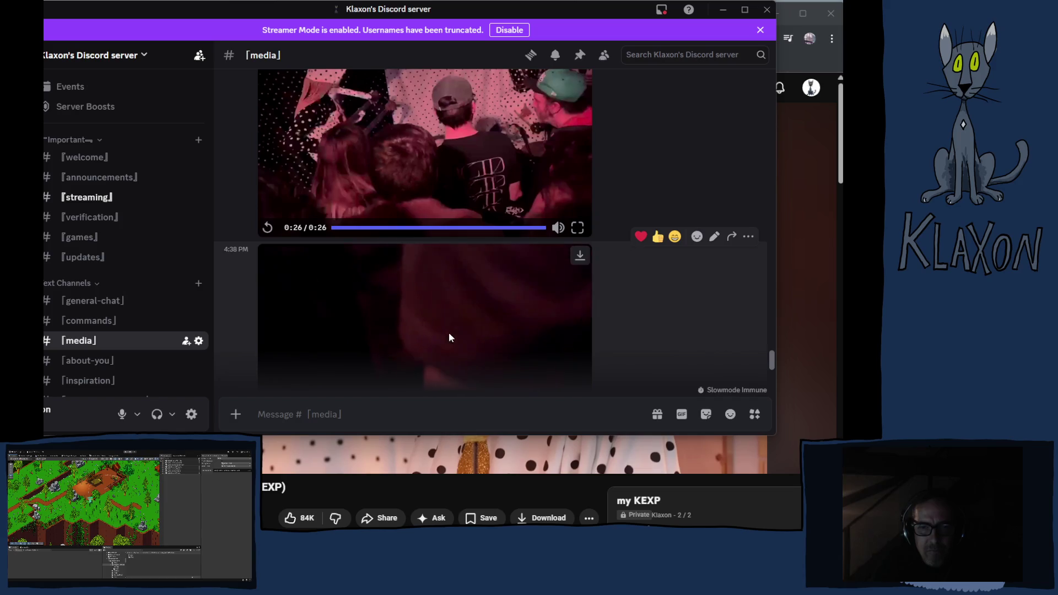
left_click(577, 356)
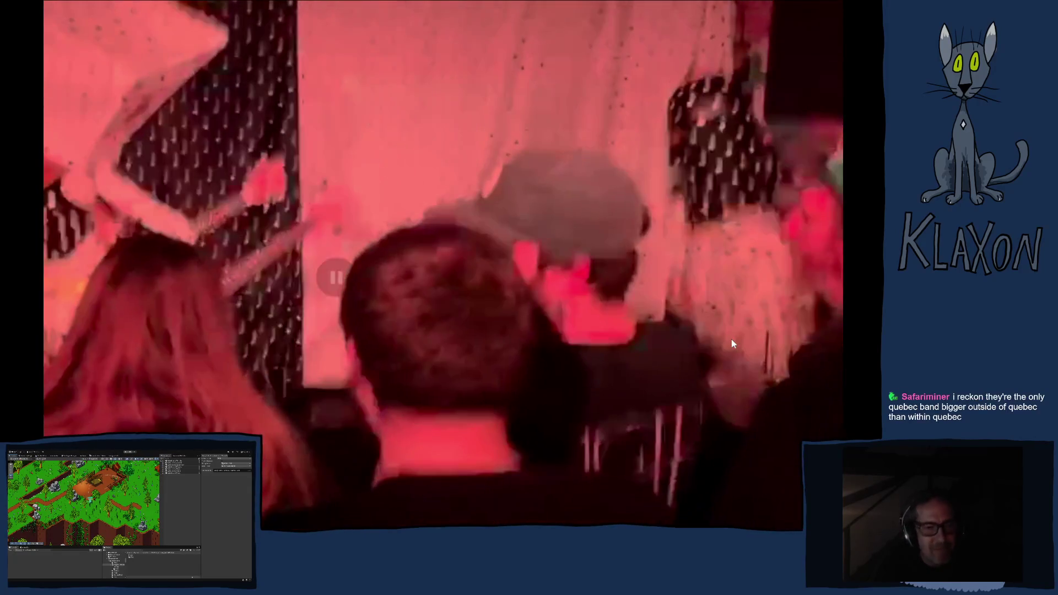
scroll(445, 314, "down", 3)
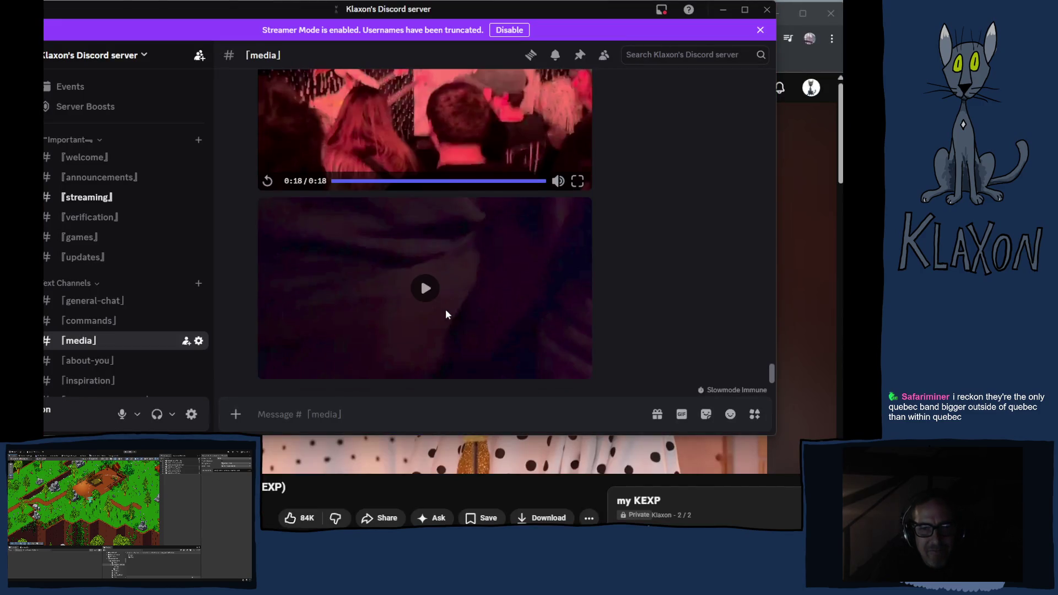
Play the 0:23 concert video in #media fullscreen, then exit fullscreen
left_click(427, 288)
left_click(576, 369)
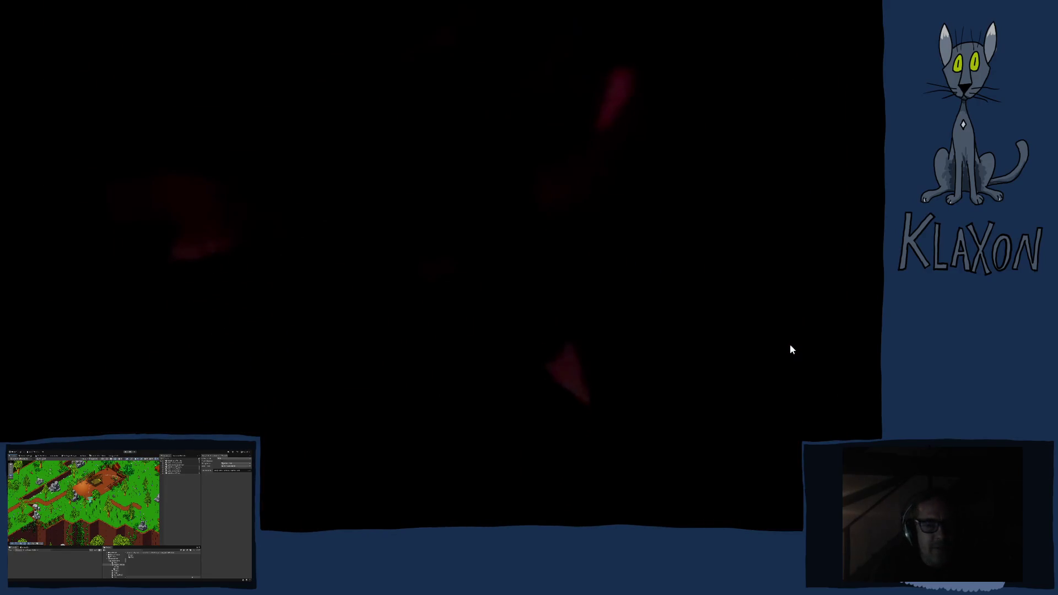
key("Escape")
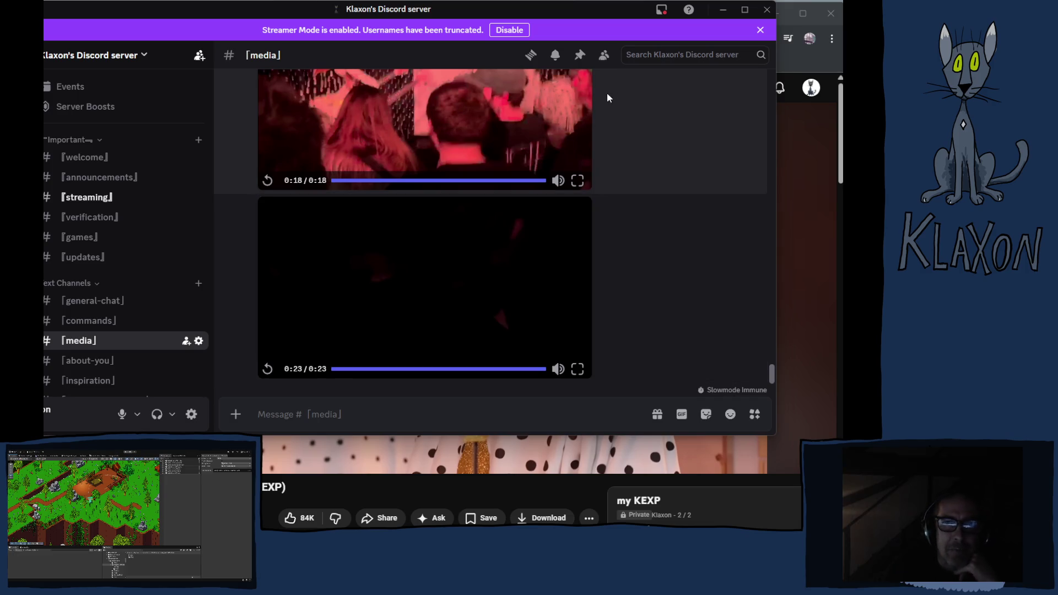
Close Discord and scroll through the KEXP video's Trans Musicales 2025 description and back up
left_click(768, 10)
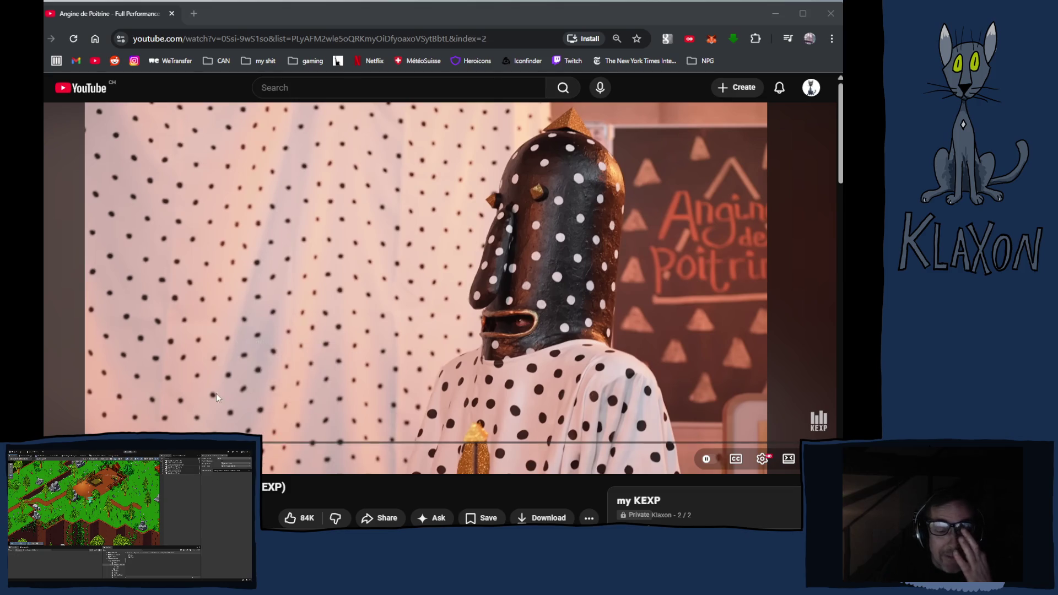
scroll(306, 421, "down", 5)
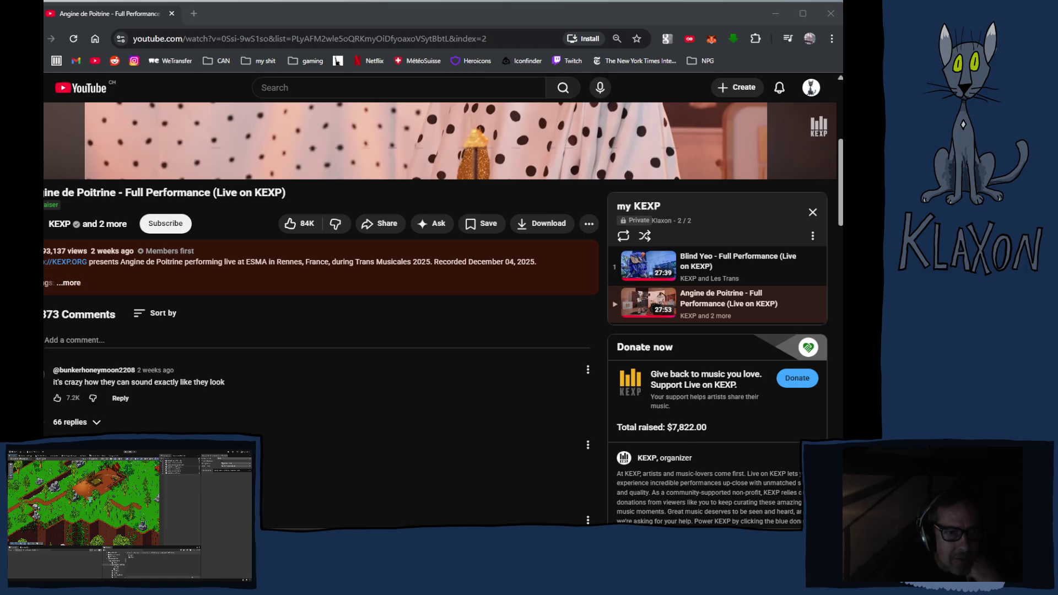
mouse_move(48, 252)
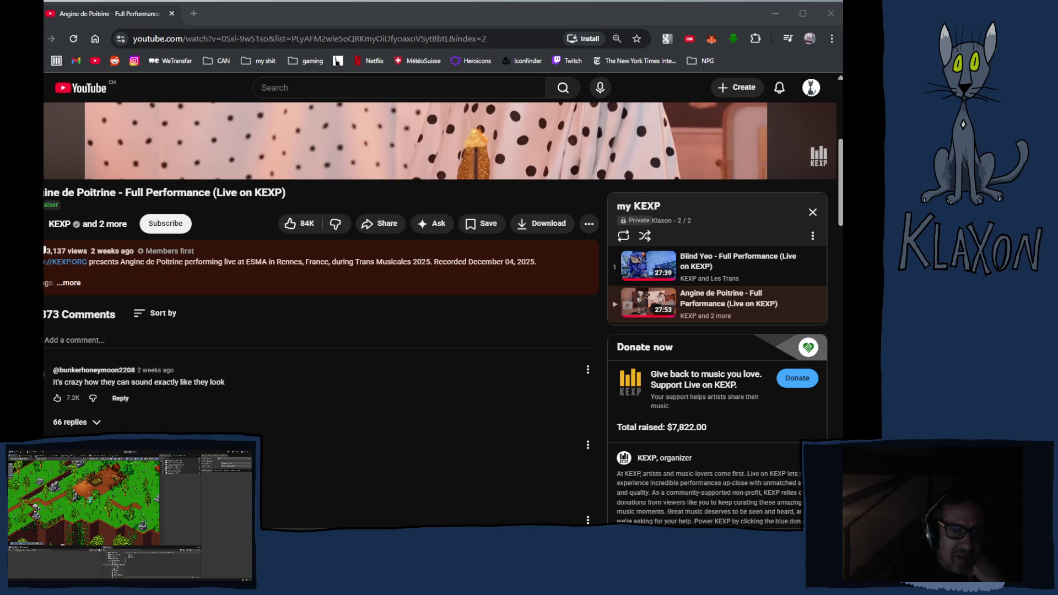
mouse_move(111, 261)
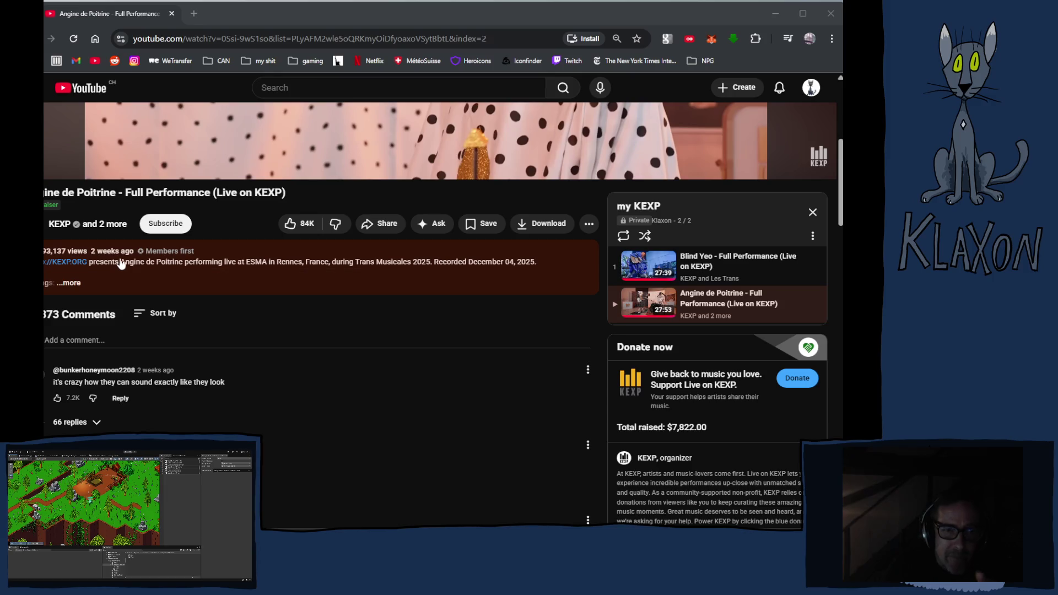
scroll(121, 263, "up", 5)
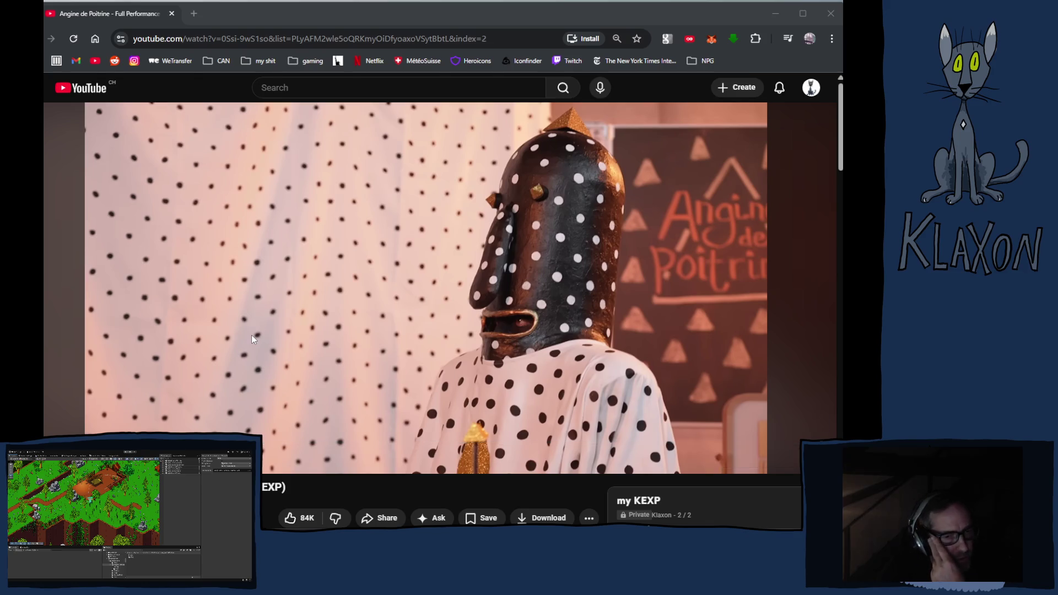
Scroll the YouTube page down and back up to the player, then resume the KEXP video
scroll(249, 343, "down", 2)
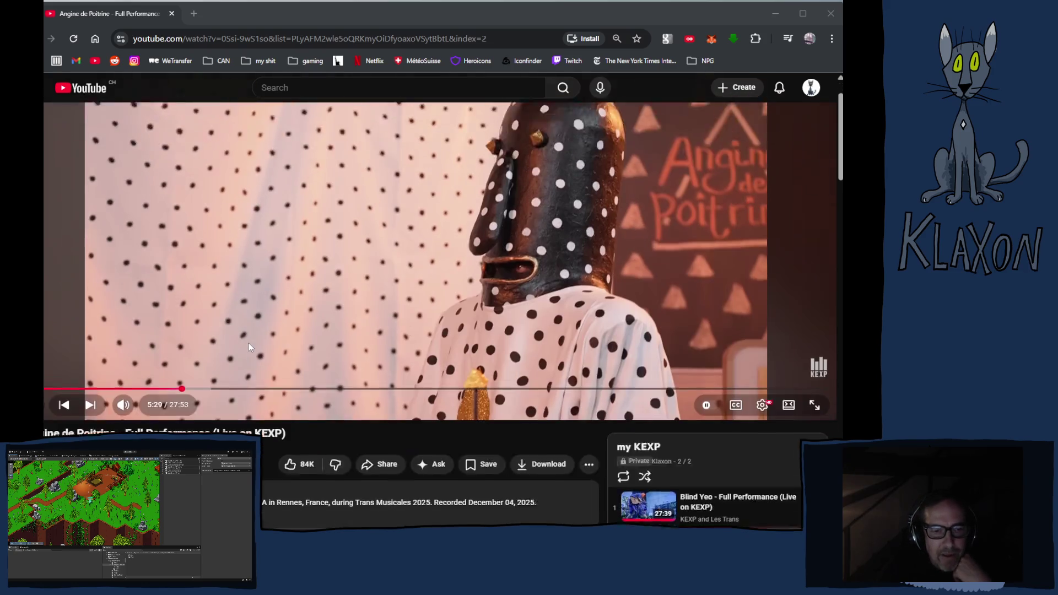
scroll(249, 342, "down", 1)
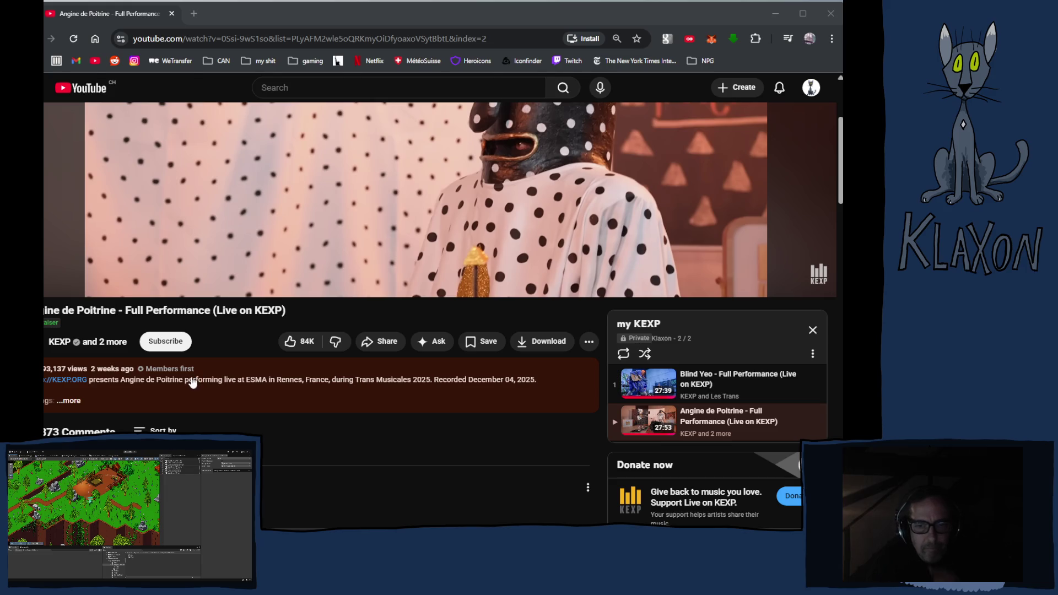
scroll(254, 363, "up", 1)
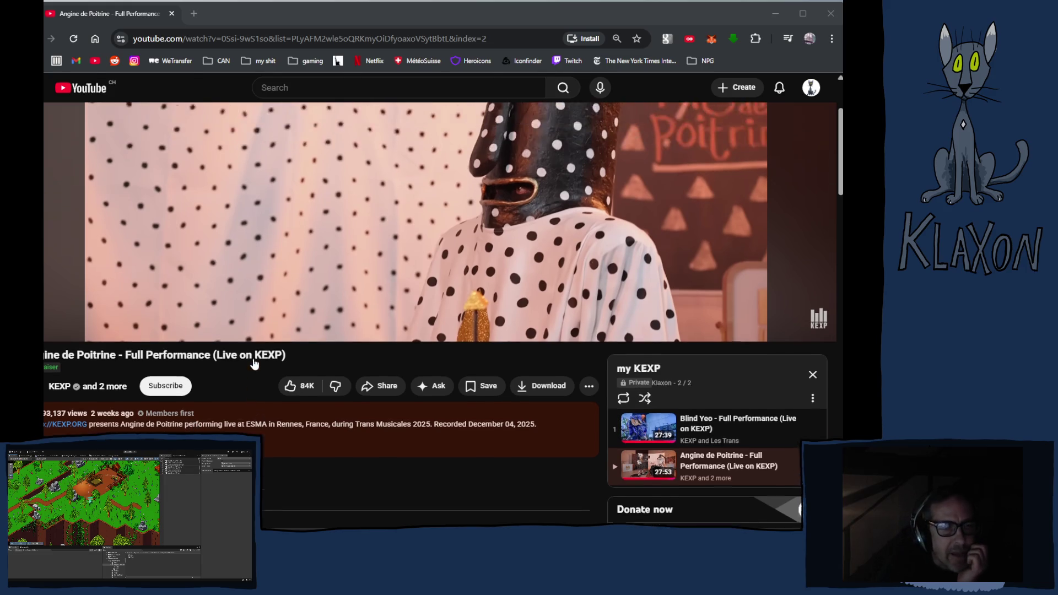
scroll(255, 363, "up", 3)
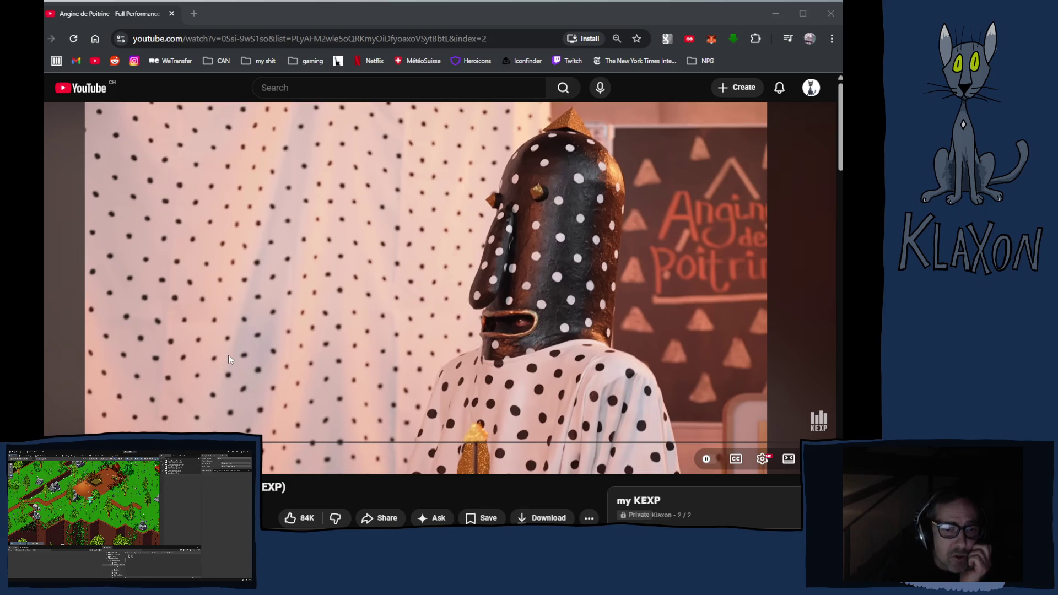
left_click(245, 335)
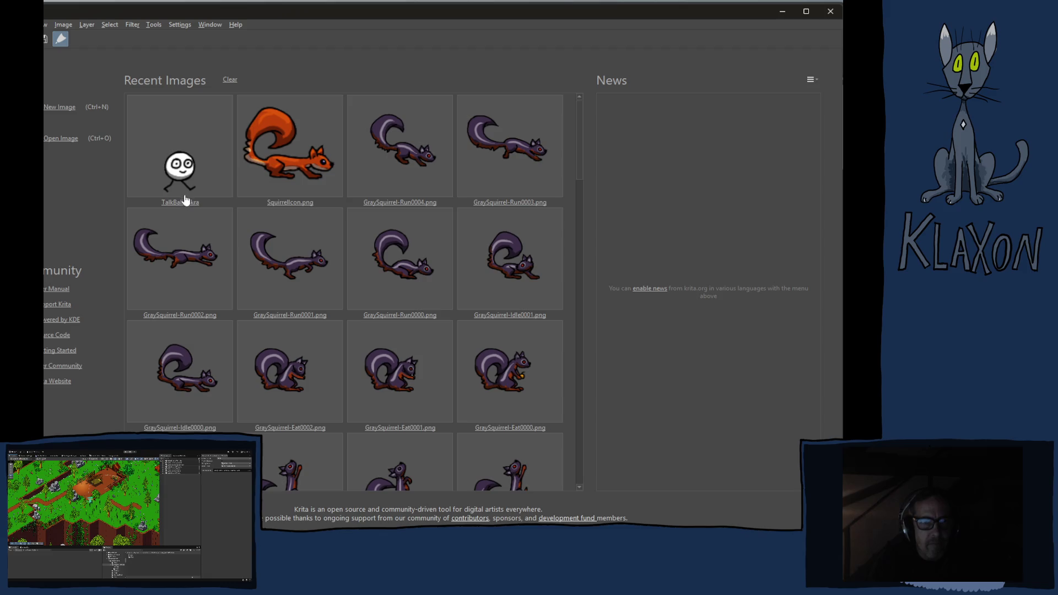
Open TalkBall_2.kra from Recent Documents, zoom the canvas, and stop playback at frame 6
left_click(180, 200)
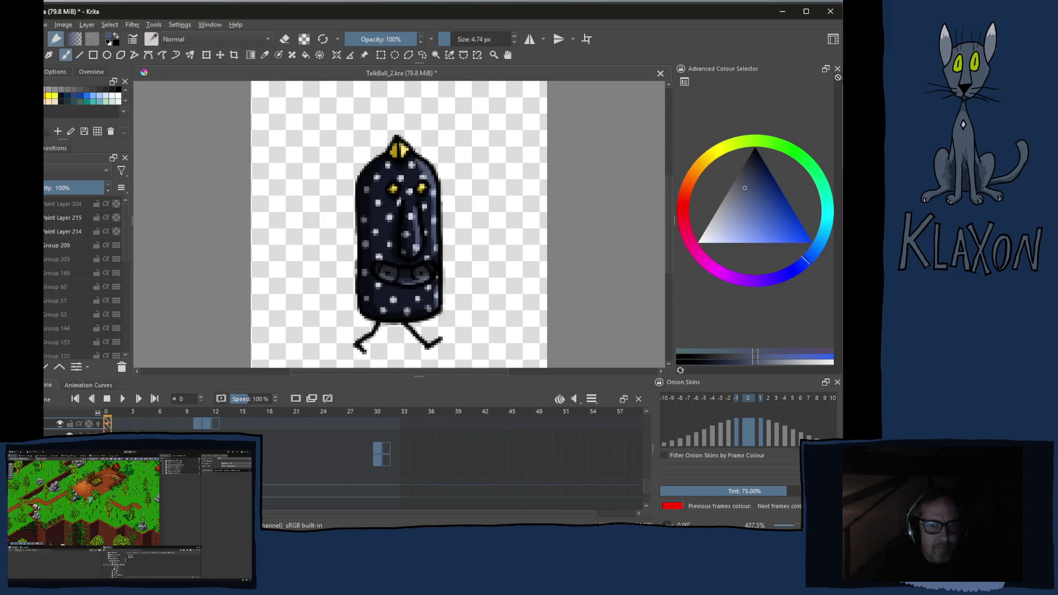
scroll(311, 285, "up", 2)
scroll(315, 285, "down", 1)
scroll(315, 285, "down", 1)
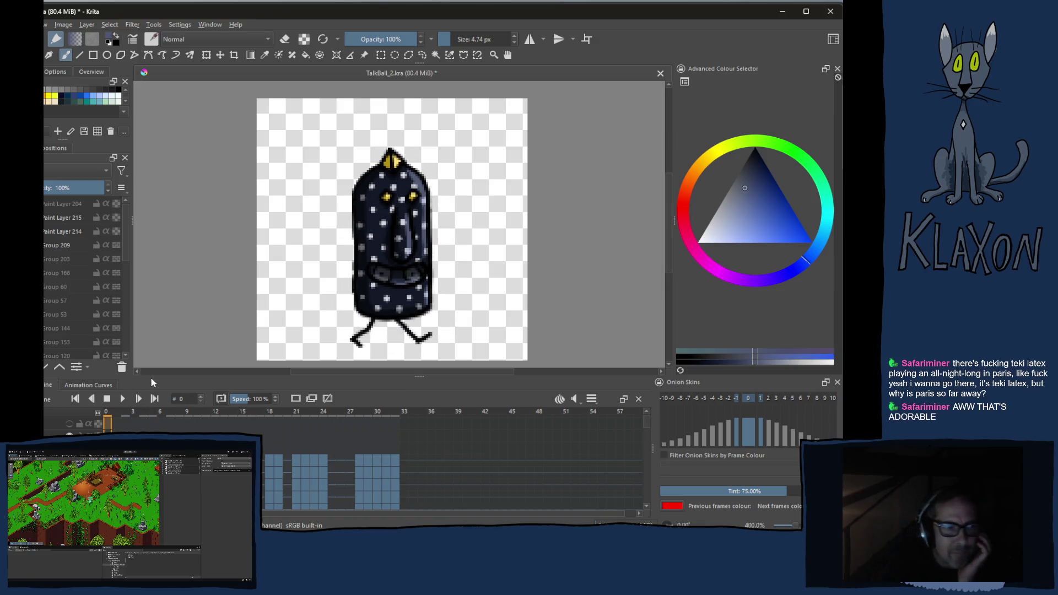
key("space")
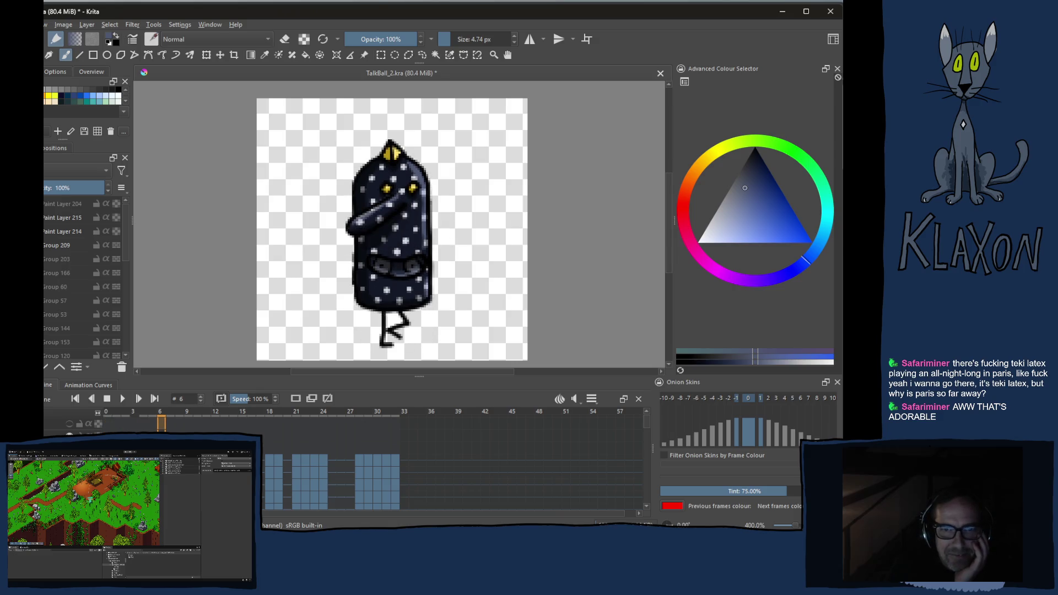
Alt+Tab from Krita to the browser playing the Angine de Poitrine KEXP video
key("alt+Tab")
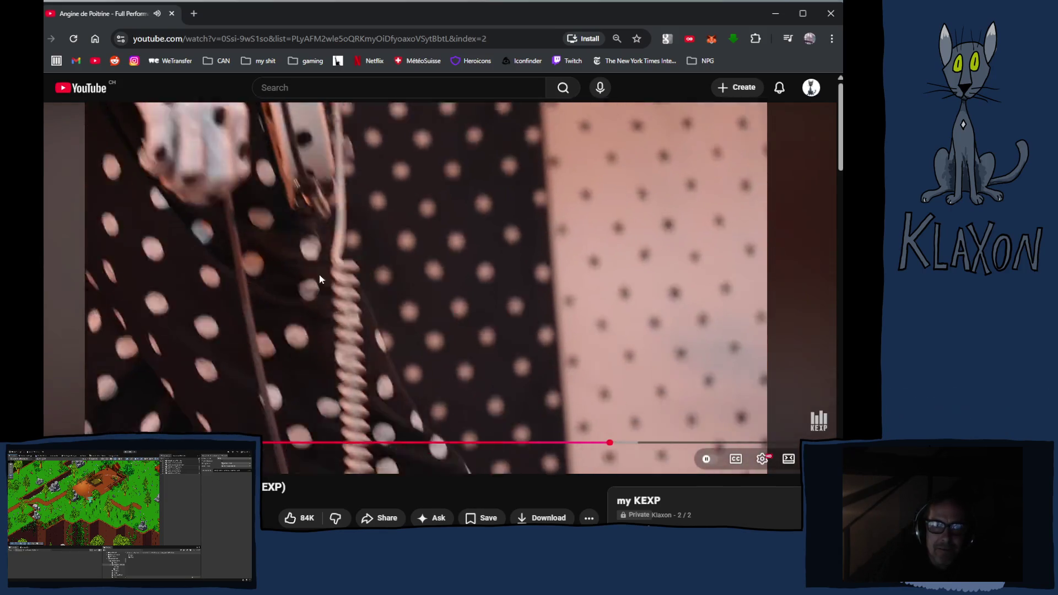
left_click(318, 272)
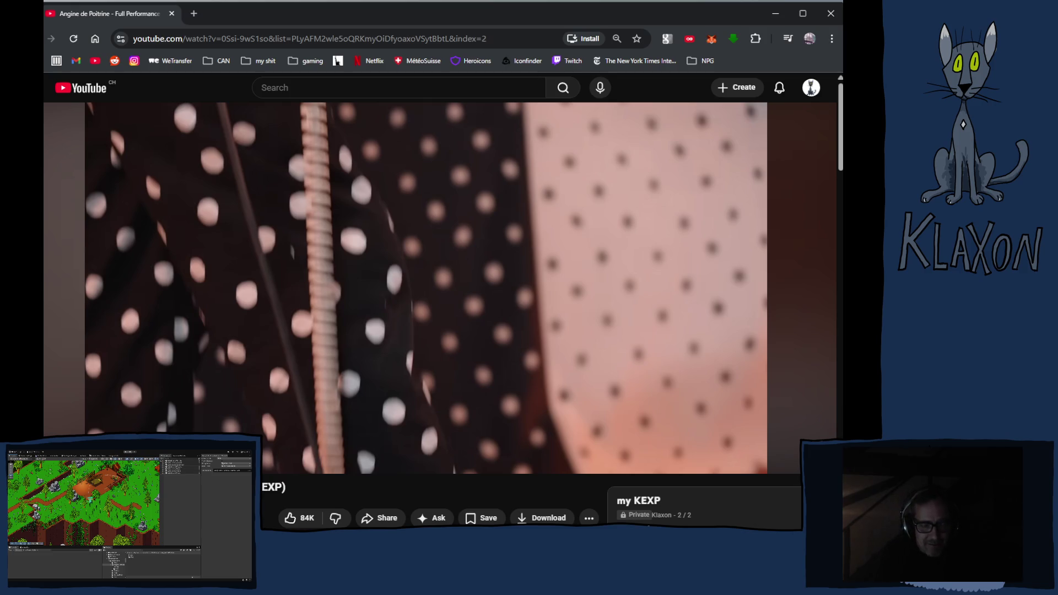
left_click(260, 349)
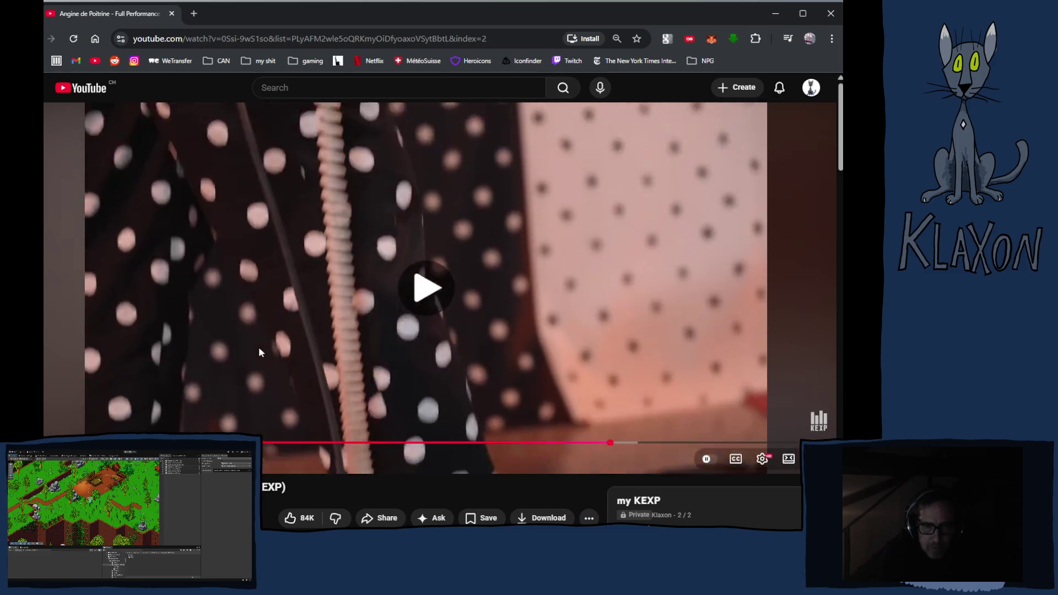